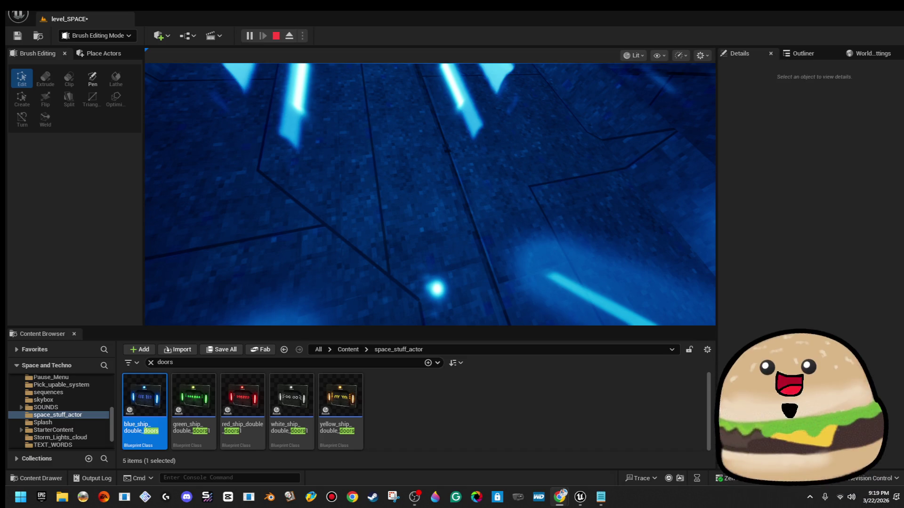
Click into the running level_SPACE play-test viewport to take control in the neon corridor.
{"action": "left_click", "coordinate": [465, 208]}
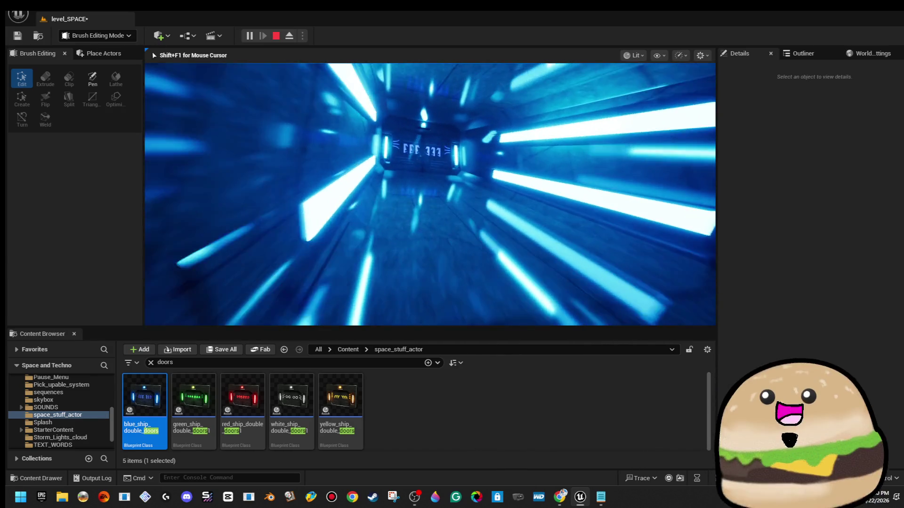
Stop the Play-in-Editor session with Esc, returning to the level_SPACE editor.
{"action": "key", "text": "Escape"}
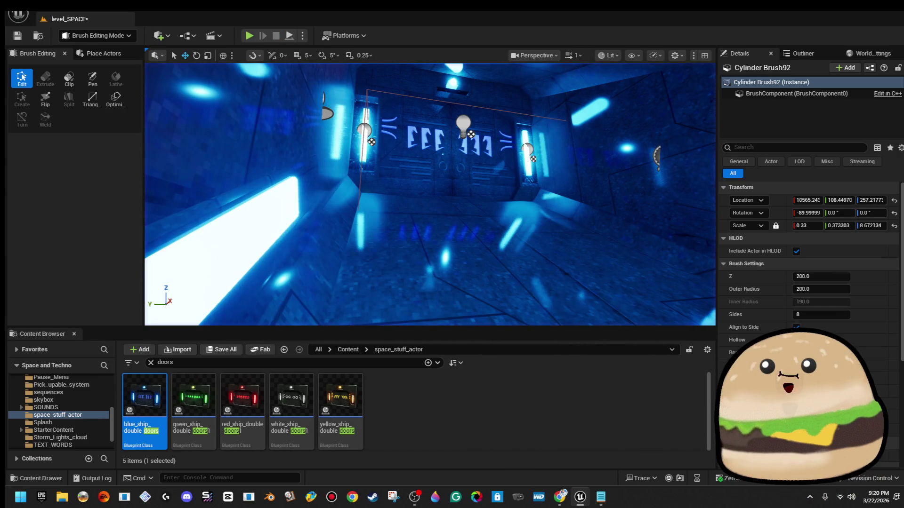
Save the level_SPACE corridor level from the toolbar Save button.
{"action": "left_click", "coordinate": [18, 35]}
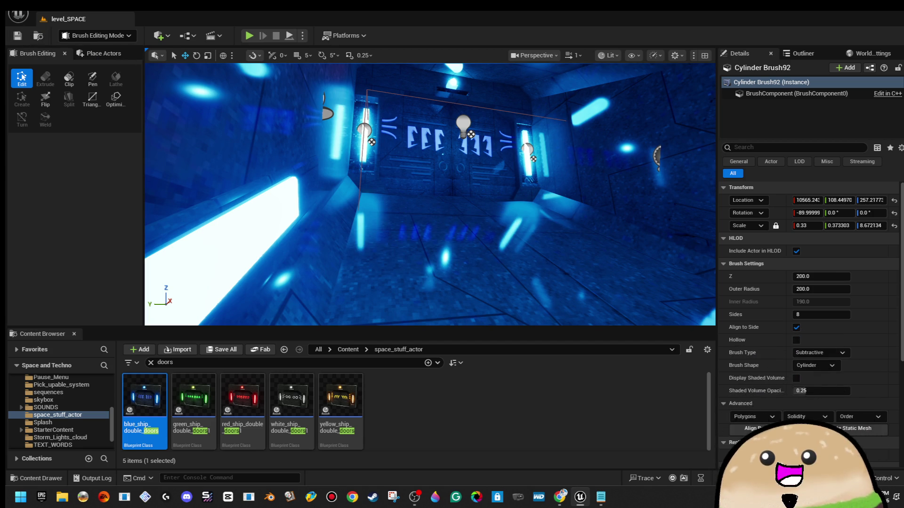